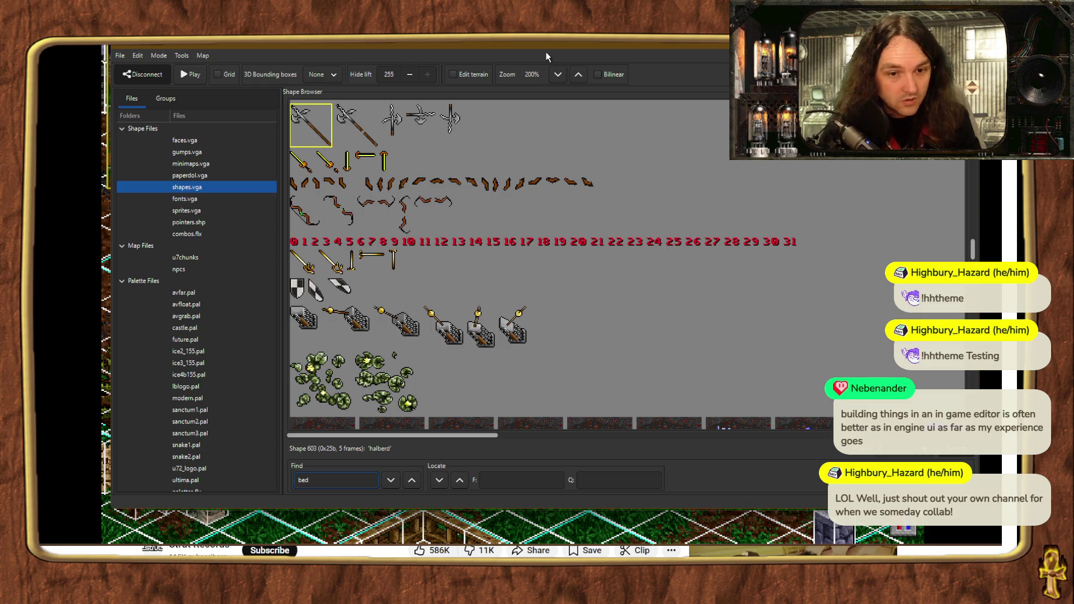
- Drag the pink bed shape onto the house floor and nudge it into the lower-left room corner
left_click(398, 483)
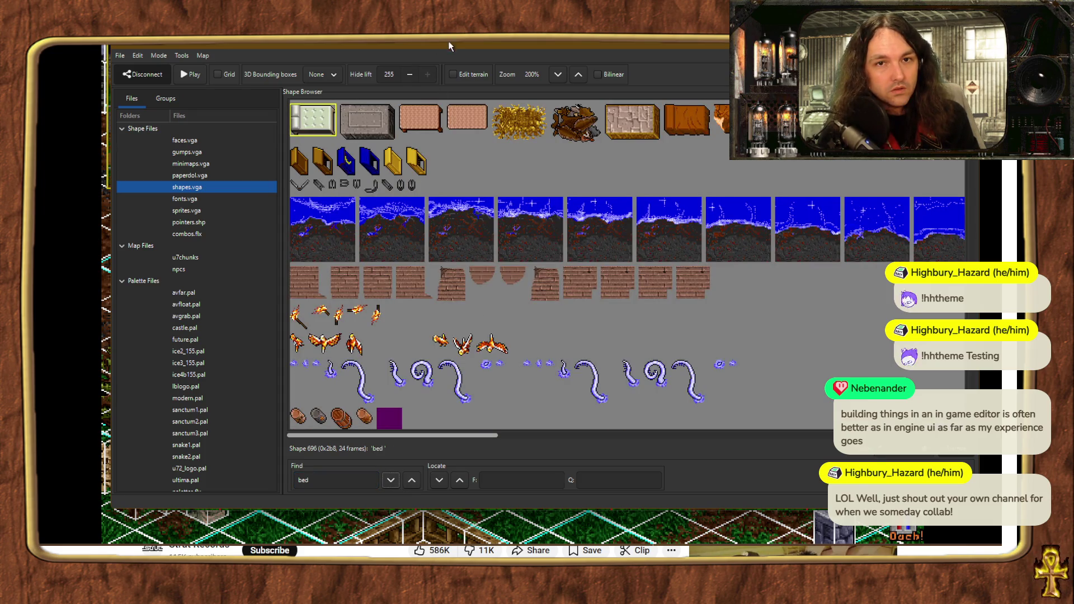
left_click(448, 41)
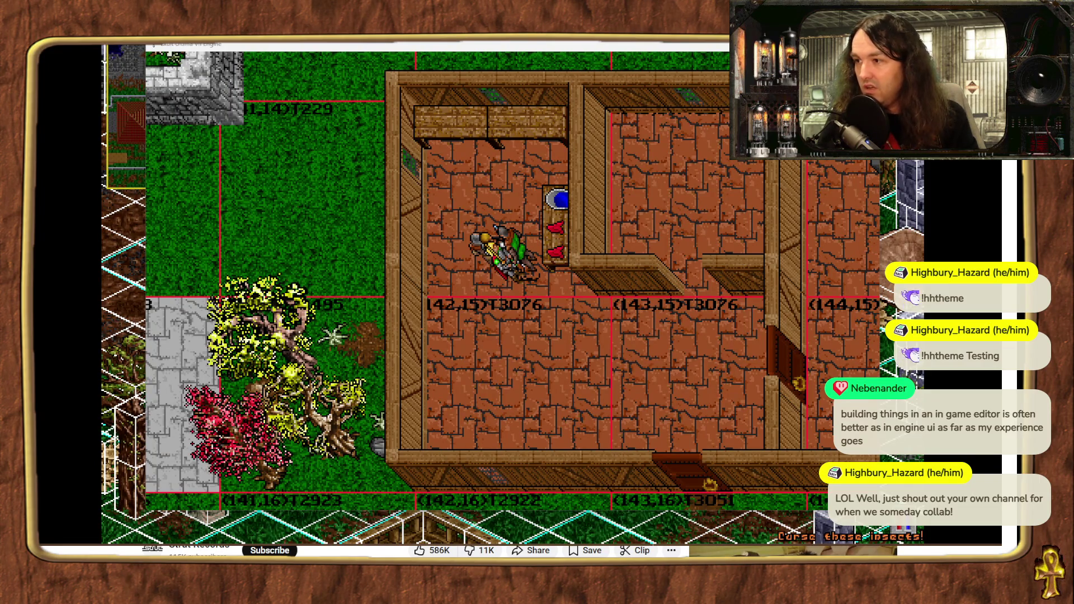
mouse_move(881, 201)
left_mouse_down()
mouse_move(715, 249)
mouse_move(504, 403)
left_mouse_up()
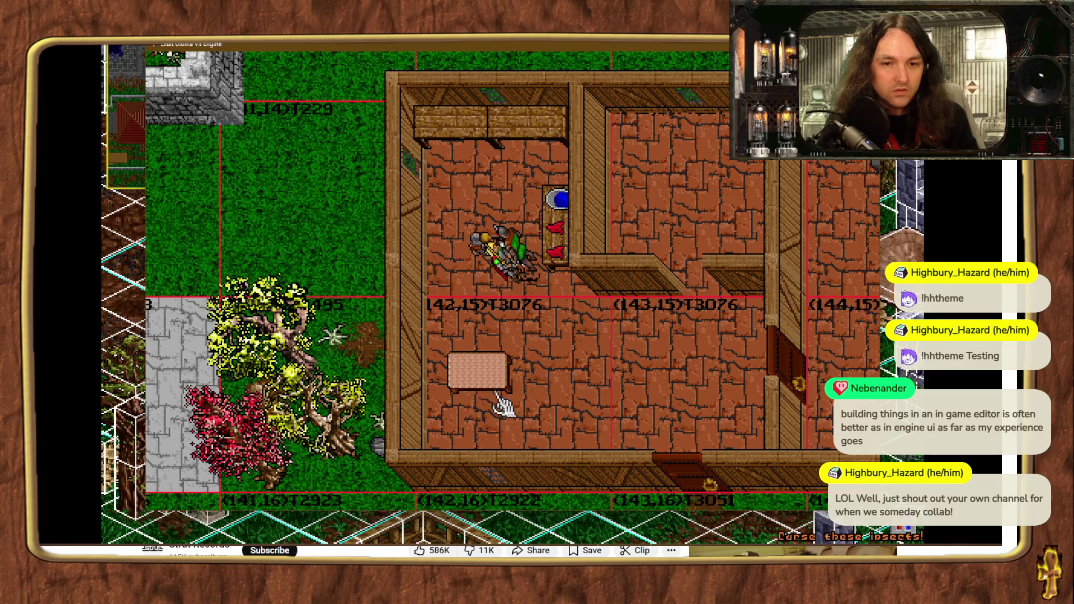
key("Left")
key("Left")
key("Left")
key("Down")
key("Down")
key("Down")
key("Down")
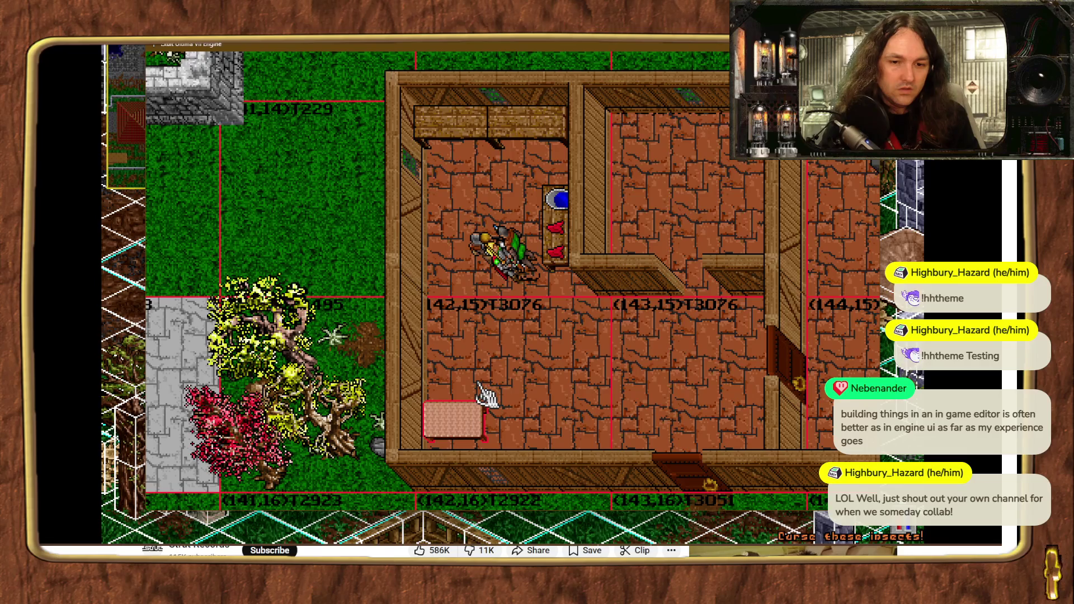
key("Up")
key("Up")
key("Up")
key("Up")
key("Up")
key("Up")
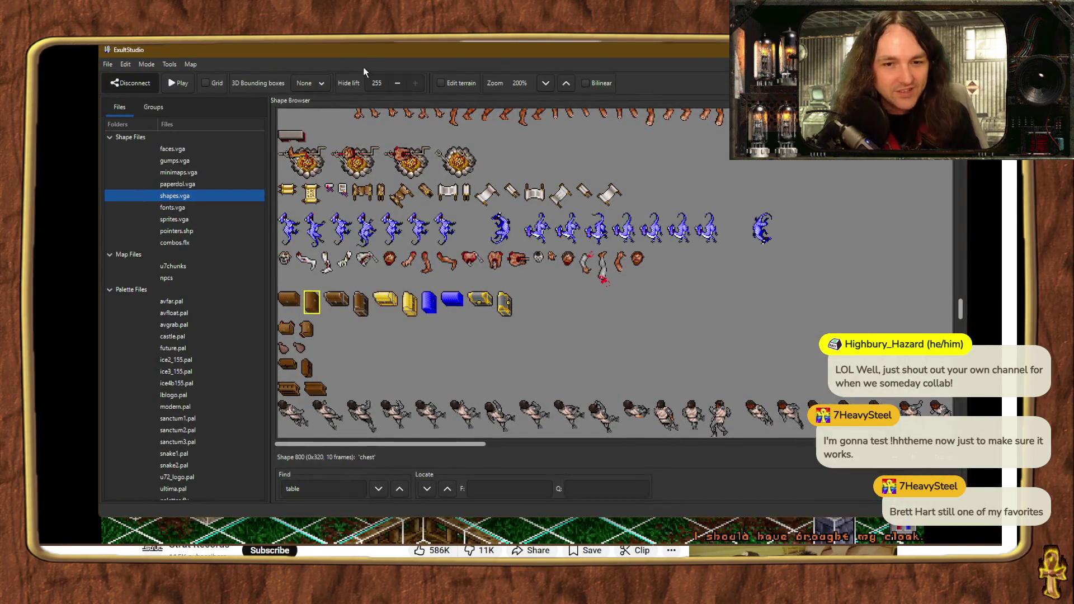
- Scroll the Shape Browser to the table shape 847 and its blue table frames
scroll(379, 301, "down", 10)
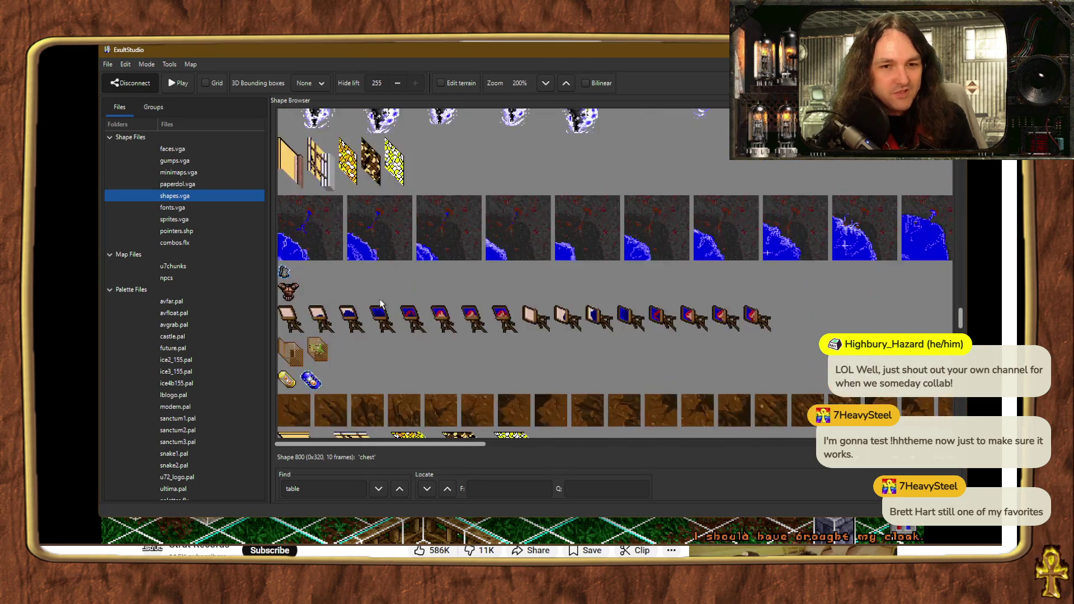
scroll(383, 322, "down", 1)
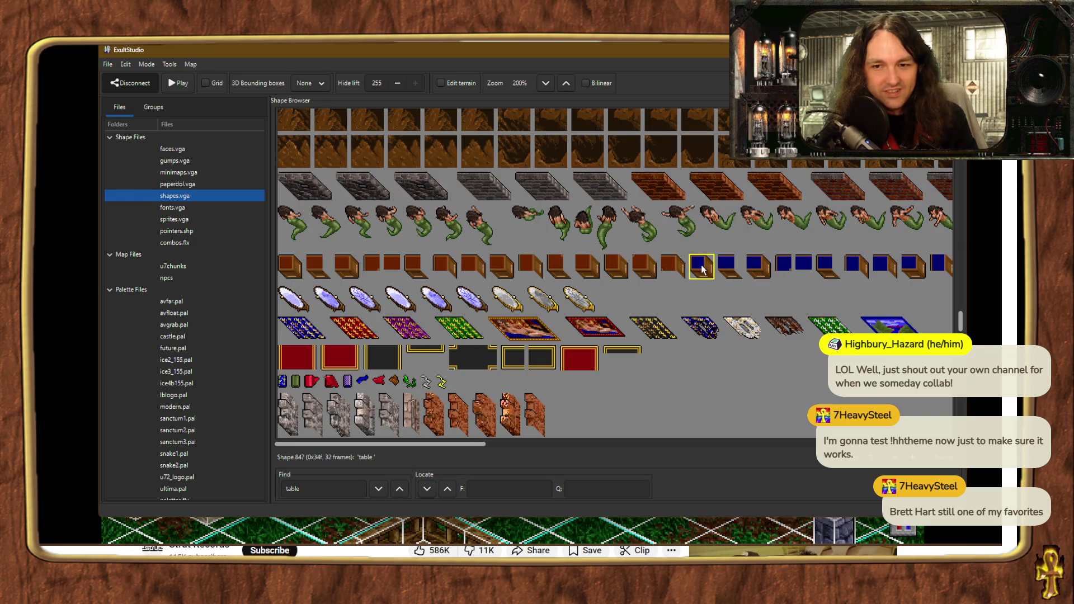
scroll(558, 270, "down", 5)
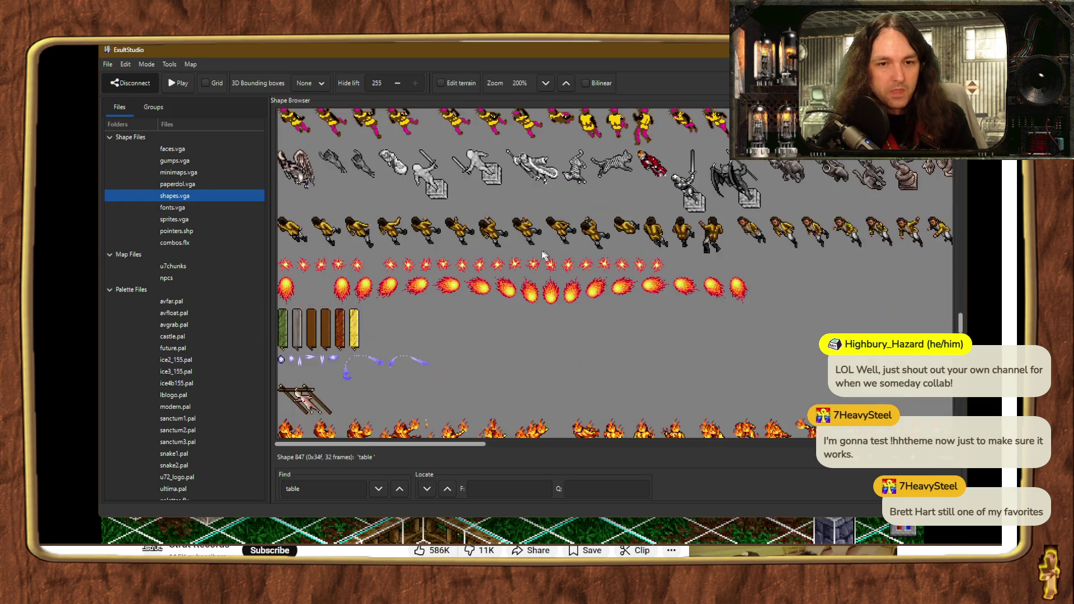
scroll(548, 258, "up", 4)
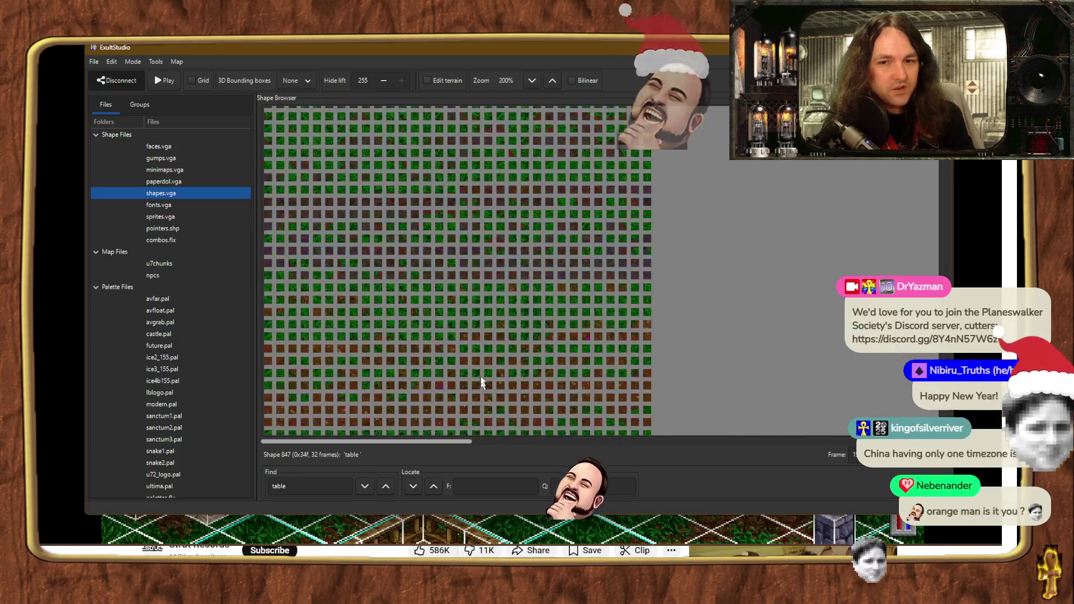
- Scroll down through the shapes.vga Shape Browser searching for the chest
scroll(498, 356, "down", 10)
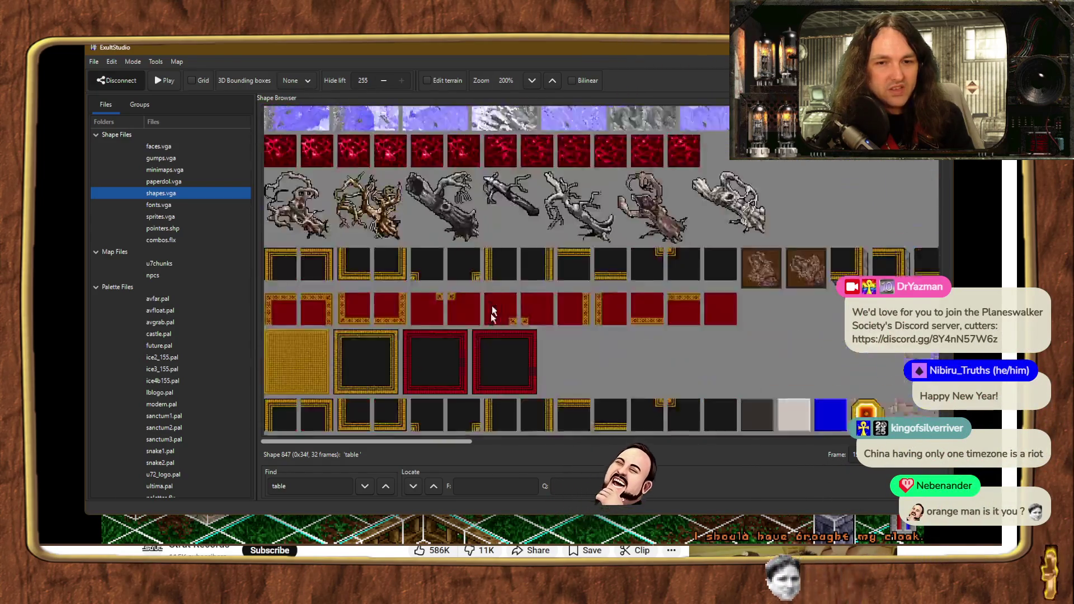
scroll(497, 357, "down", 3)
scroll(498, 356, "down", 15)
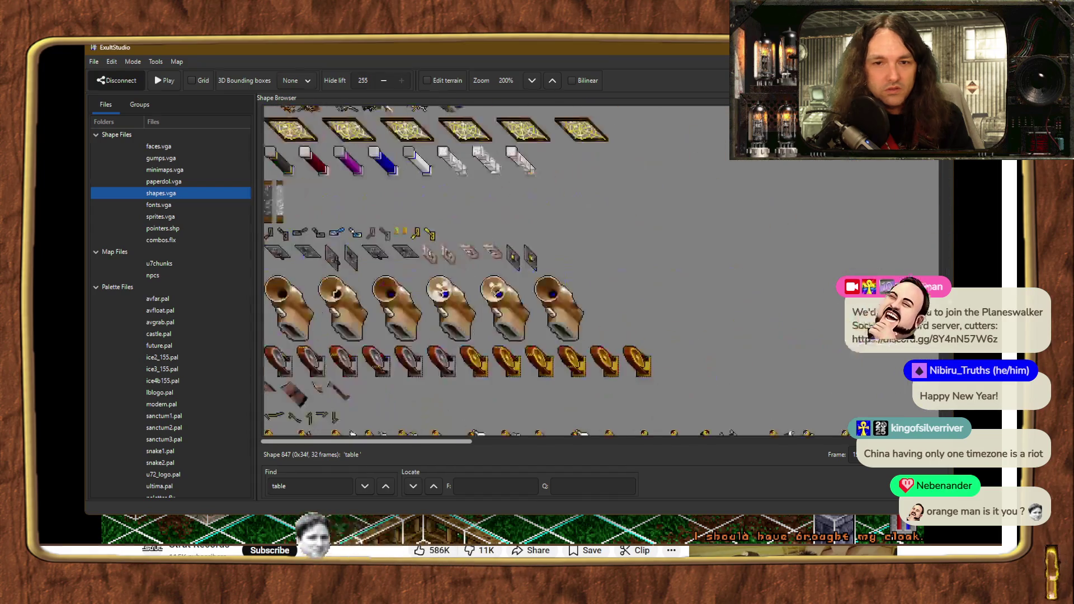
scroll(498, 357, "down", 15)
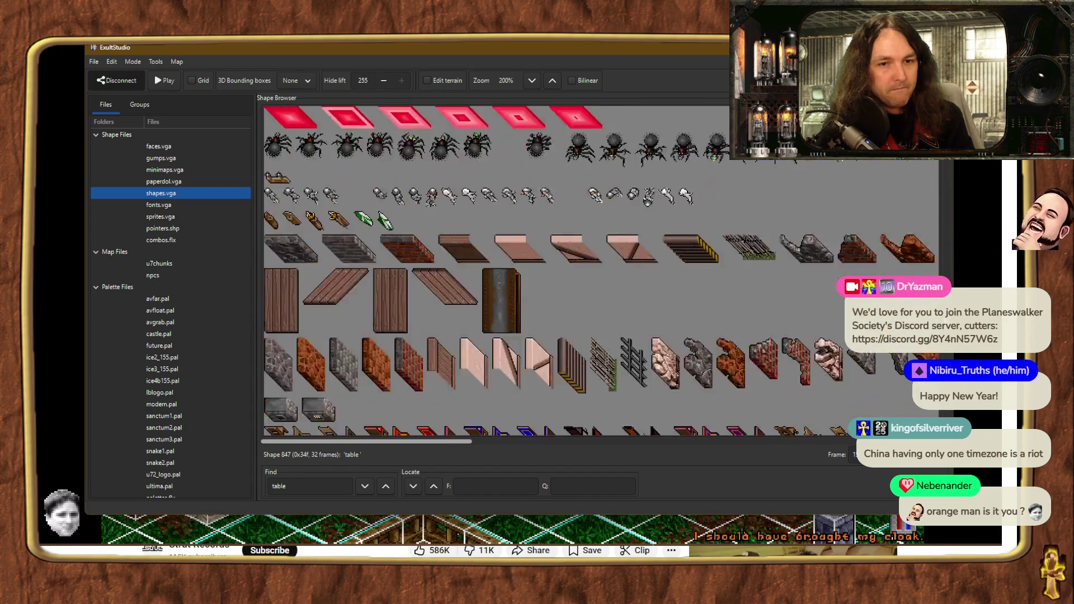
scroll(497, 357, "down", 15)
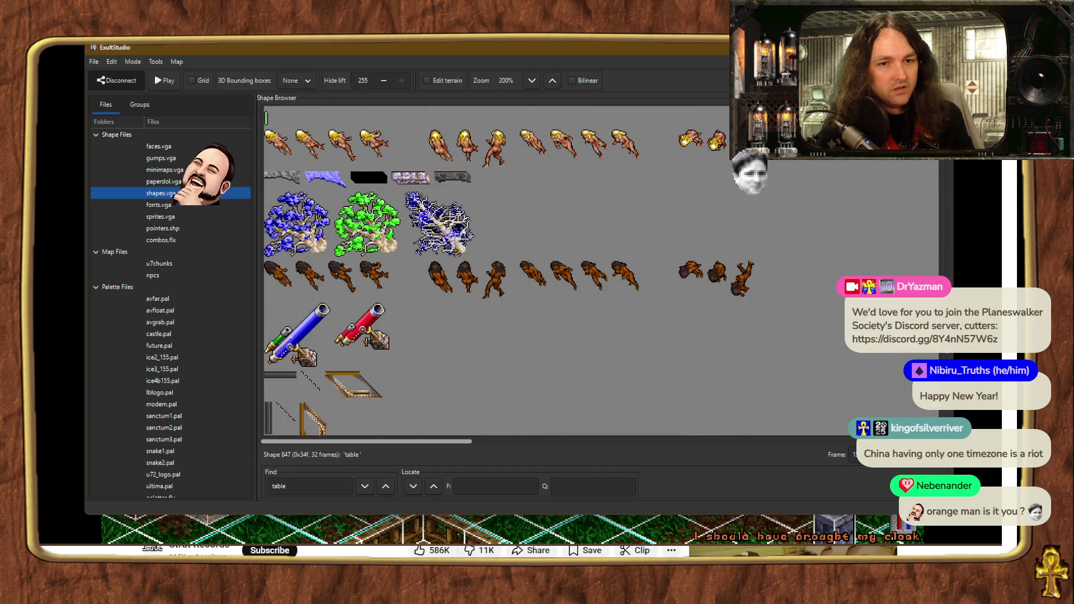
scroll(497, 356, "down", 12)
scroll(924, 351, "down", 15)
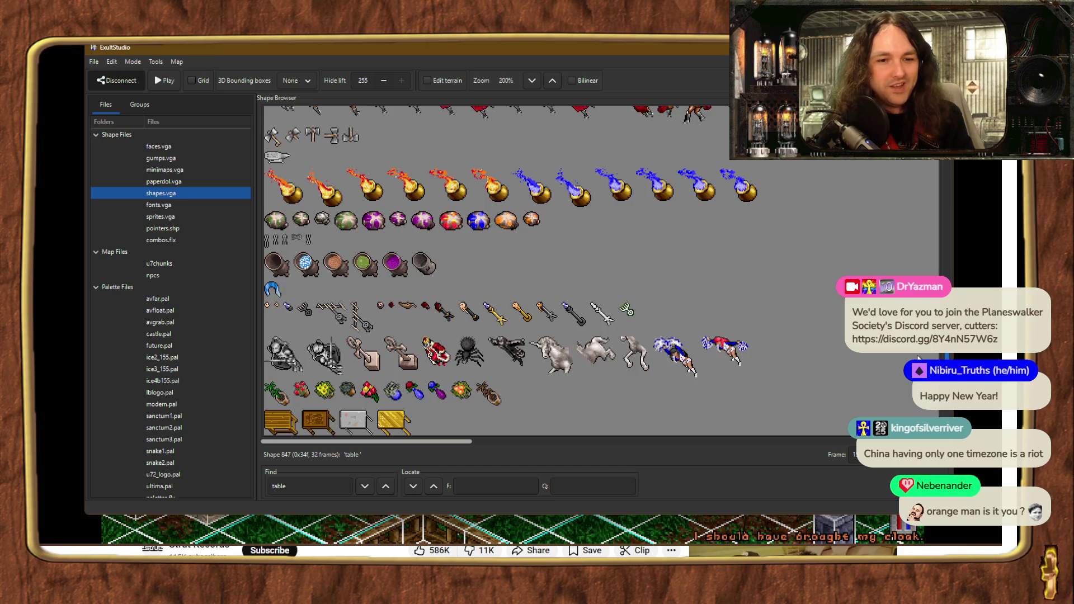
scroll(616, 361, "down", 3)
scroll(521, 370, "down", 3)
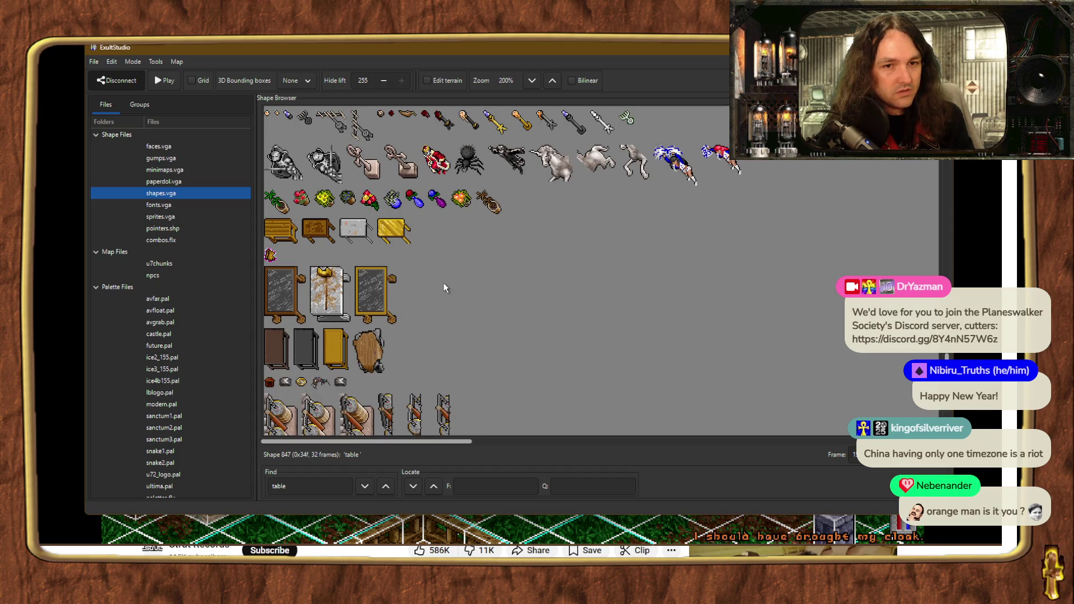
scroll(482, 259, "down", 2)
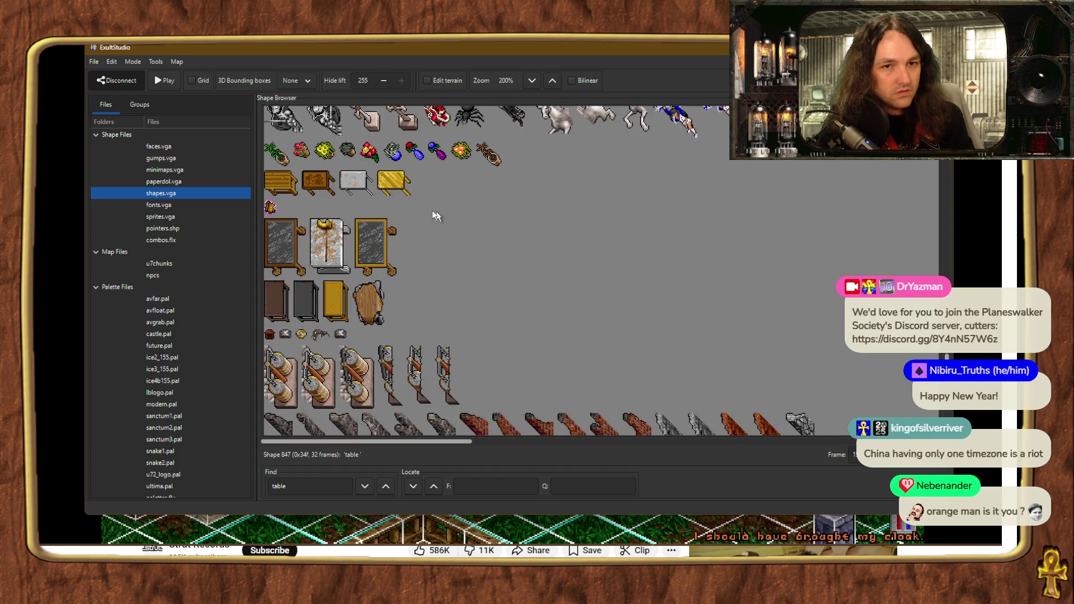
scroll(513, 264, "down", 10)
scroll(548, 263, "down", 10)
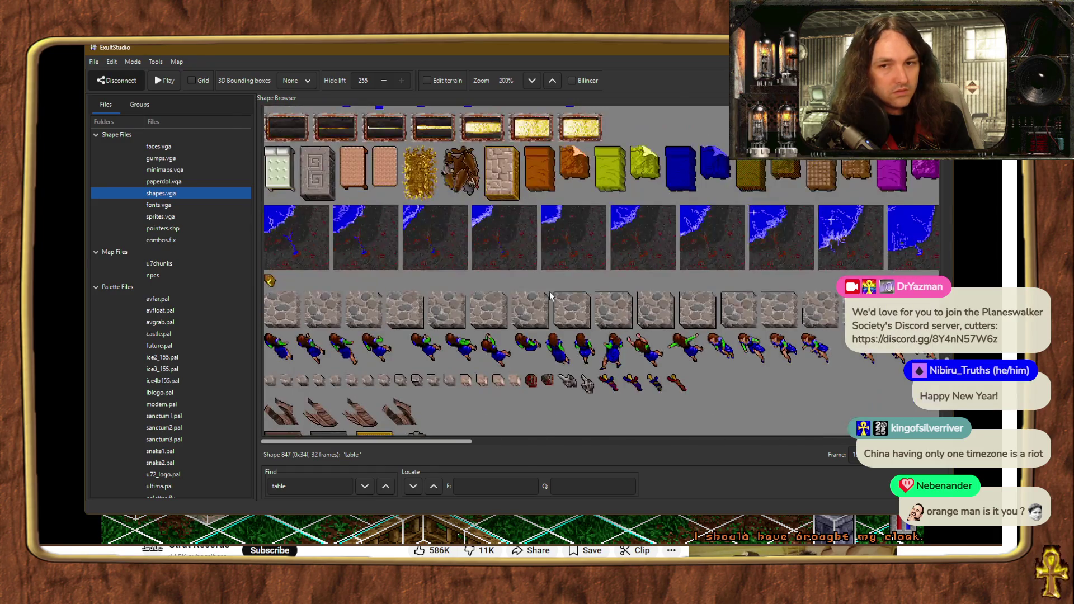
scroll(556, 286, "down", 10)
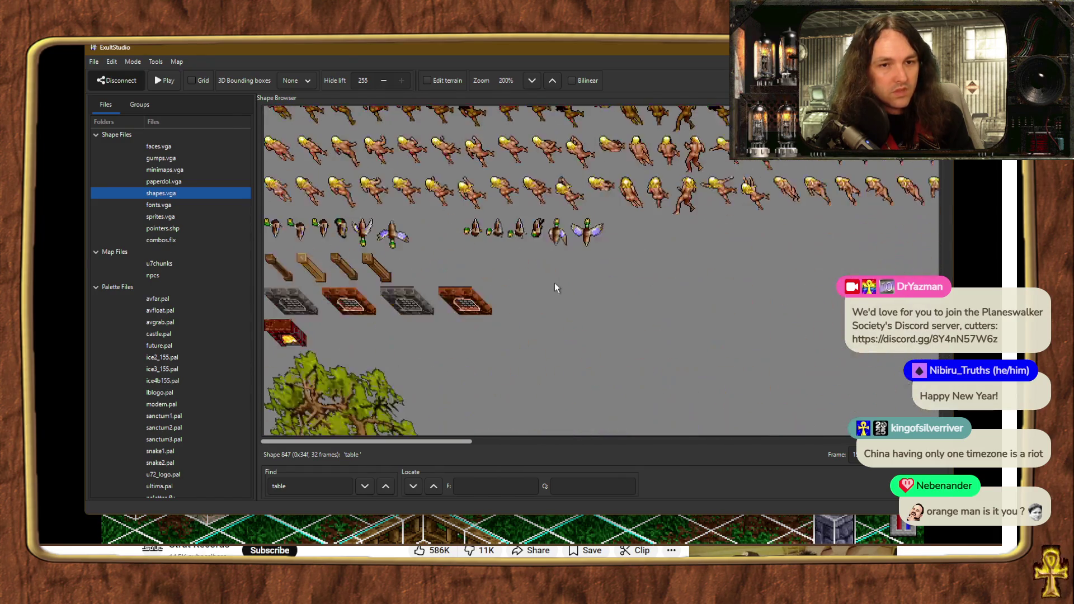
scroll(554, 281, "down", 10)
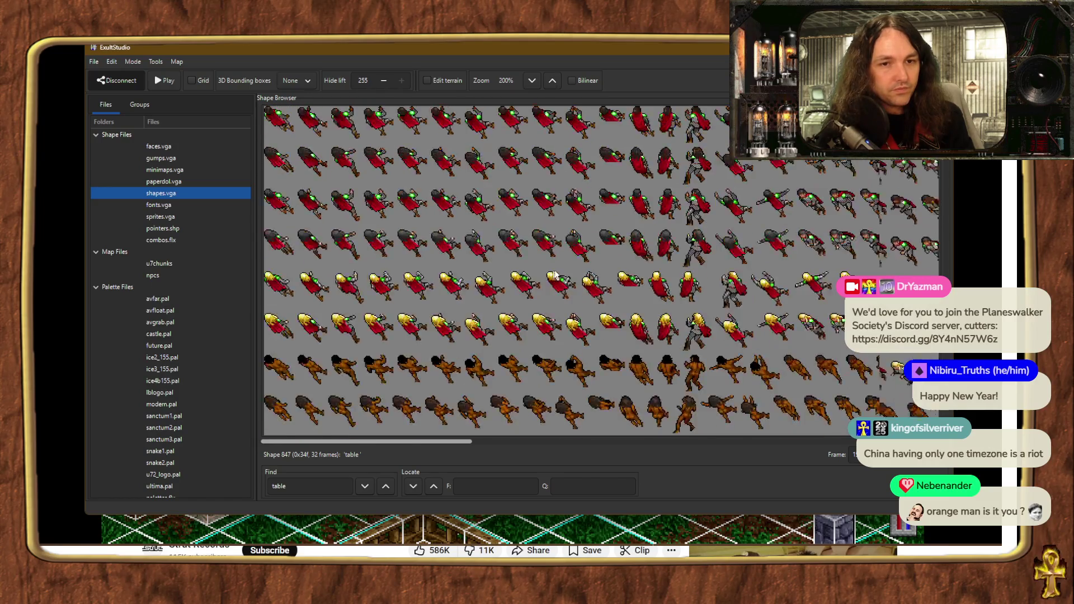
- Scroll back up to the chest (Shape 800), select it, and return to the map
scroll(569, 279, "up", 10)
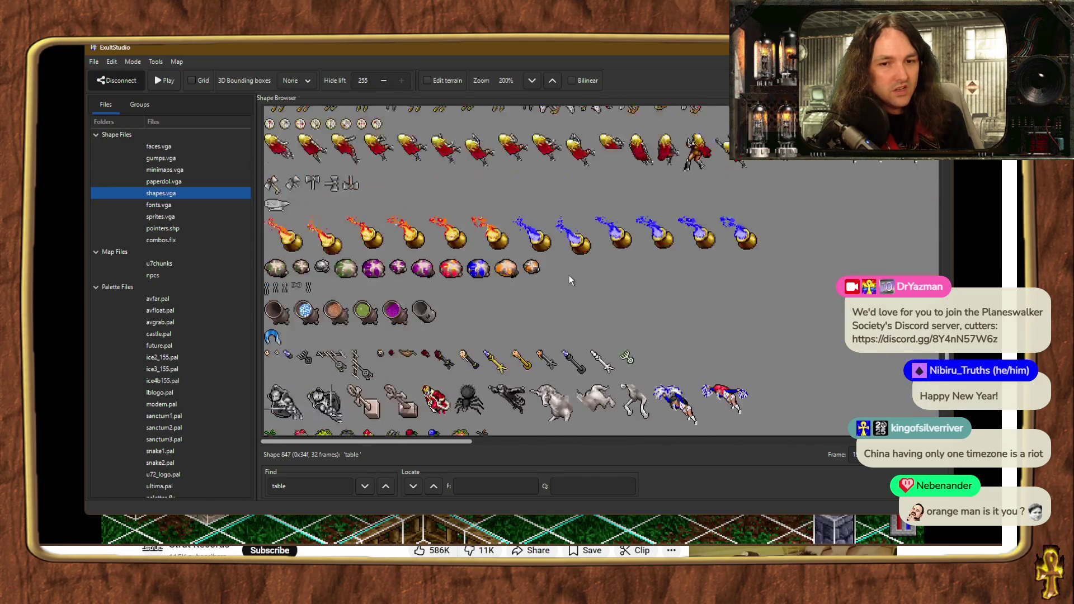
scroll(577, 281, "up", 10)
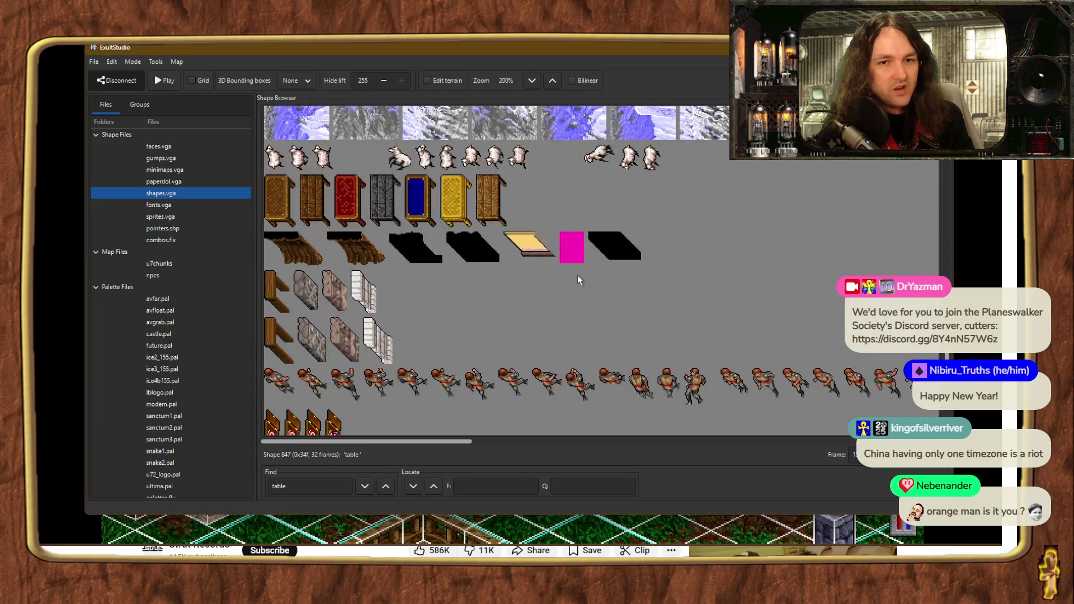
scroll(580, 283, "up", 10)
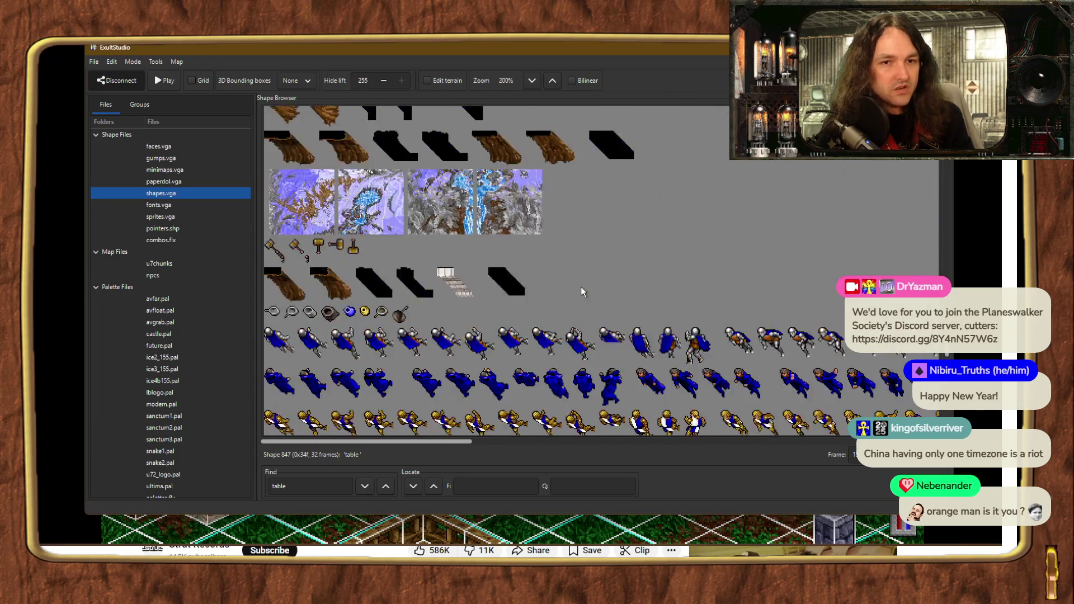
scroll(582, 282, "up", 8)
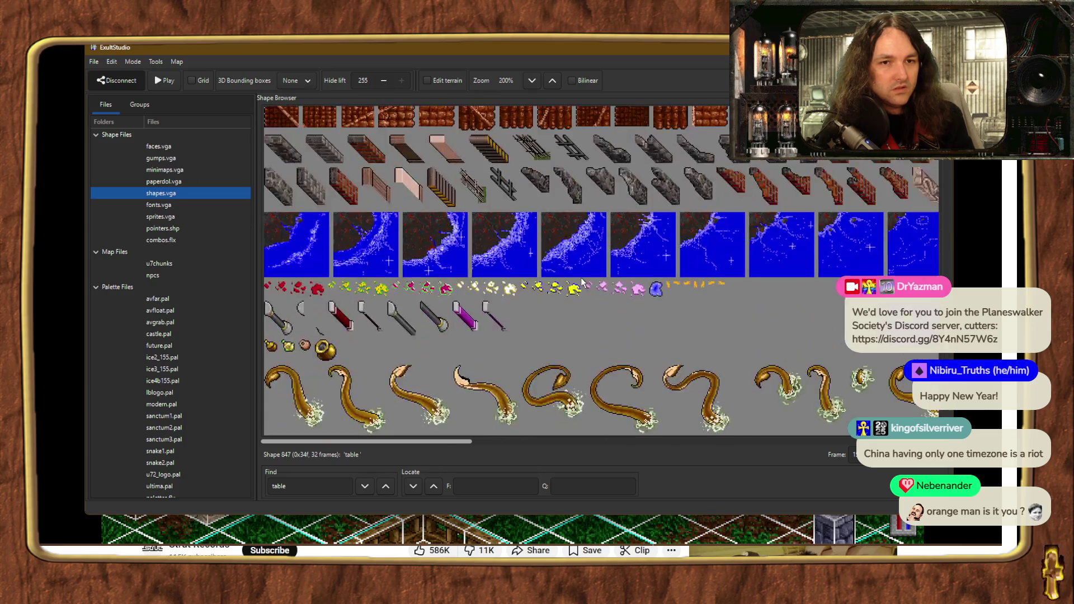
scroll(582, 285, "up", 10)
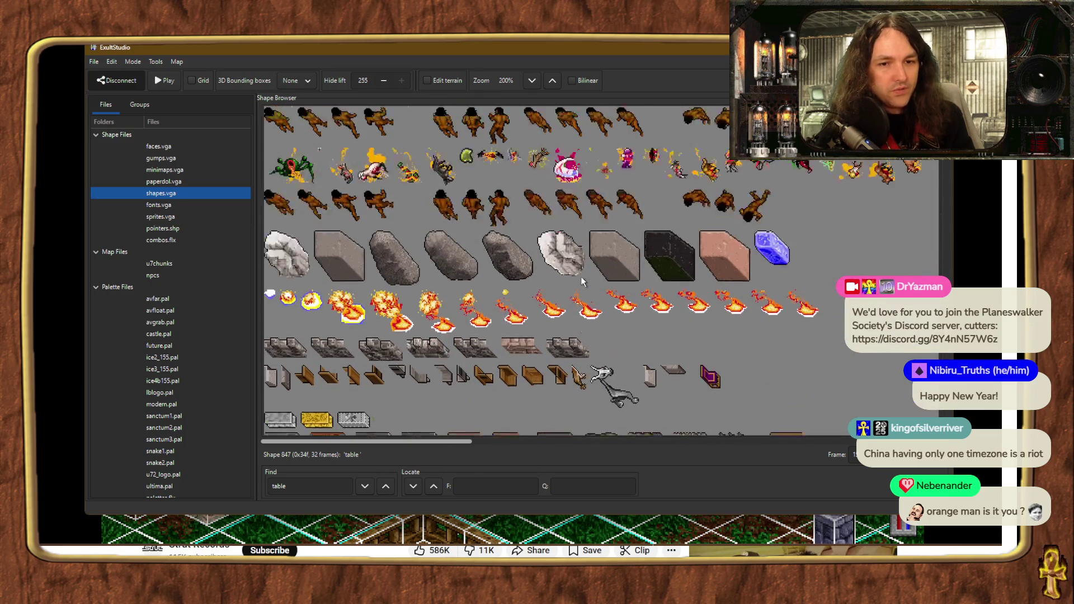
scroll(586, 294, "up", 10)
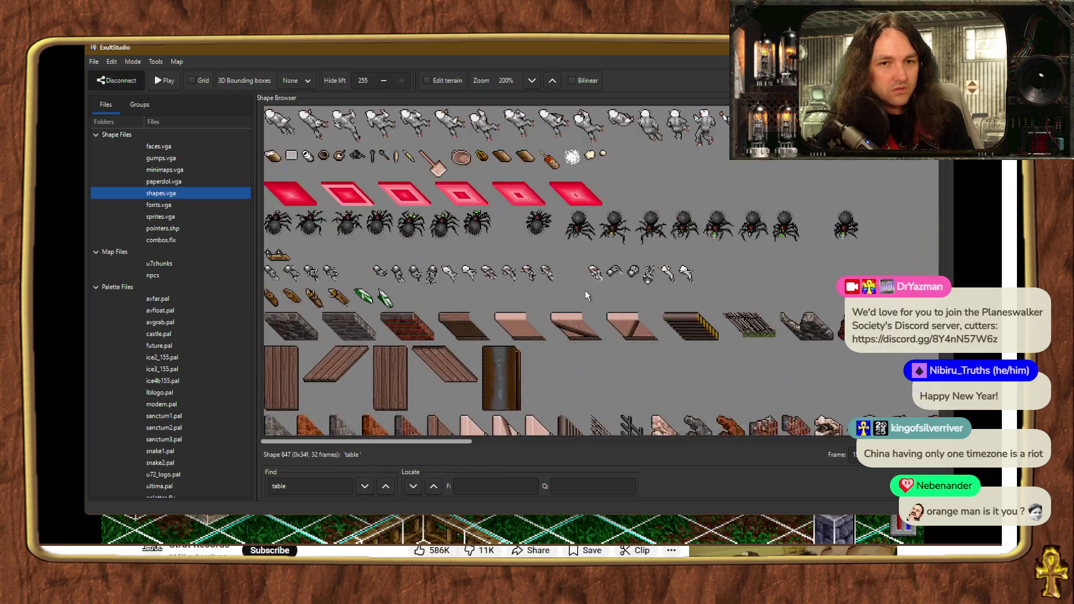
scroll(585, 296, "up", 10)
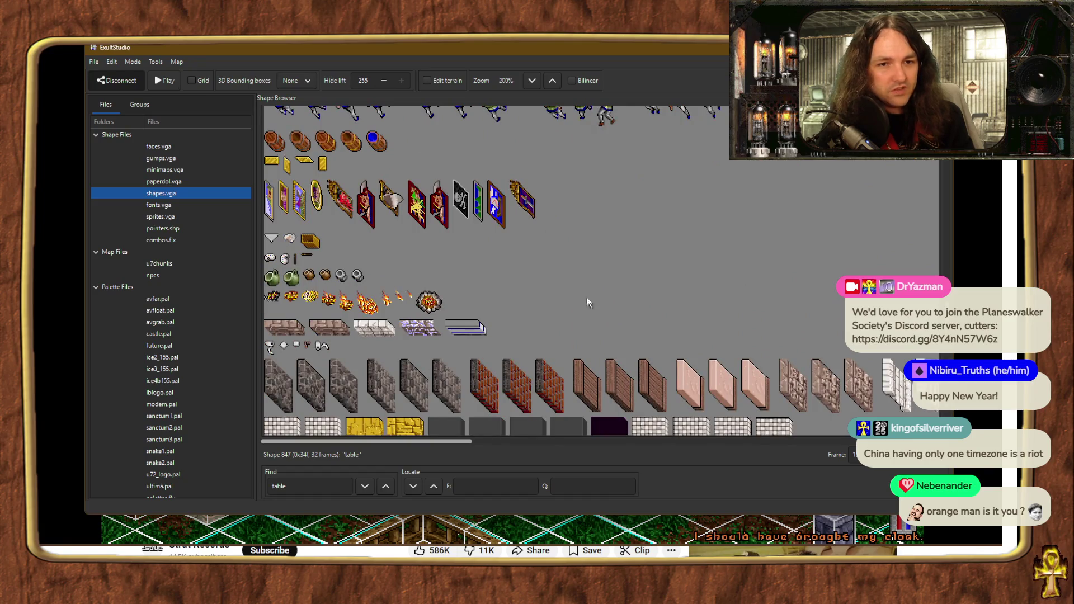
scroll(582, 285, "up", 10)
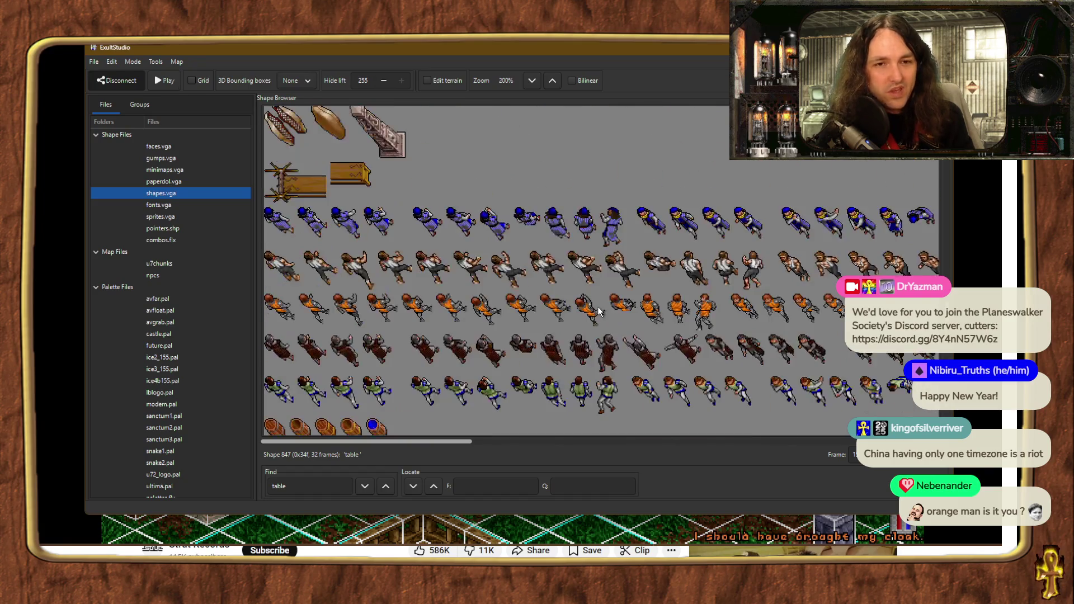
scroll(643, 303, "up", 3)
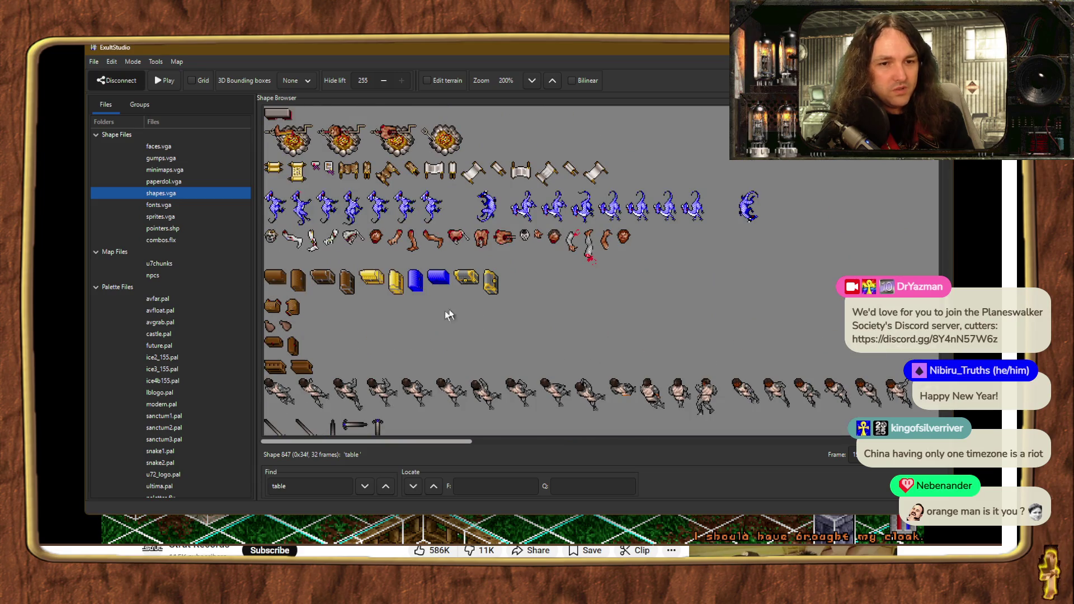
left_click(296, 284)
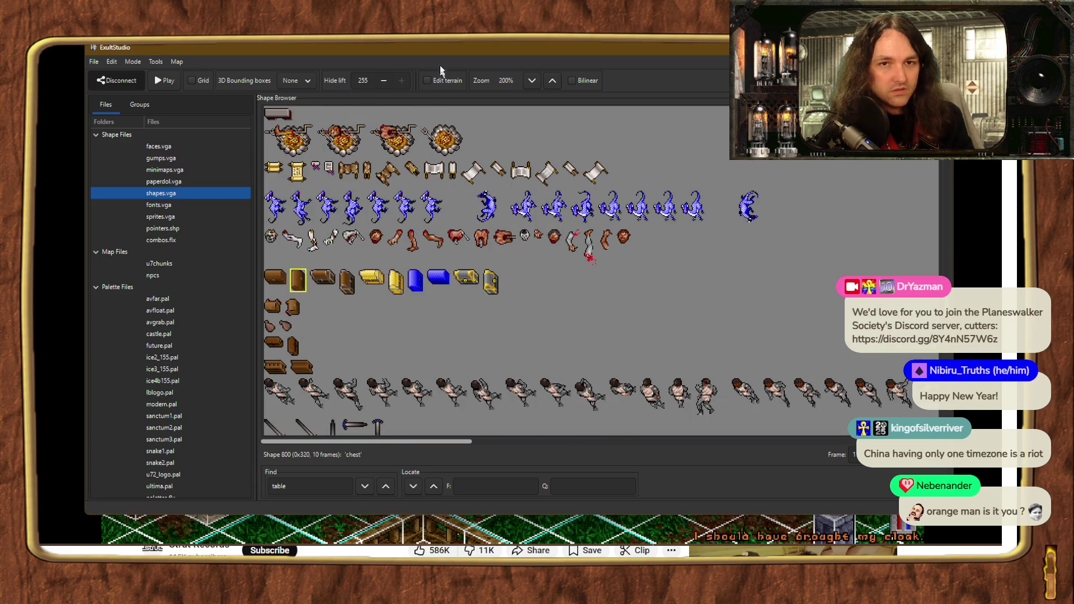
key("alt+Tab")
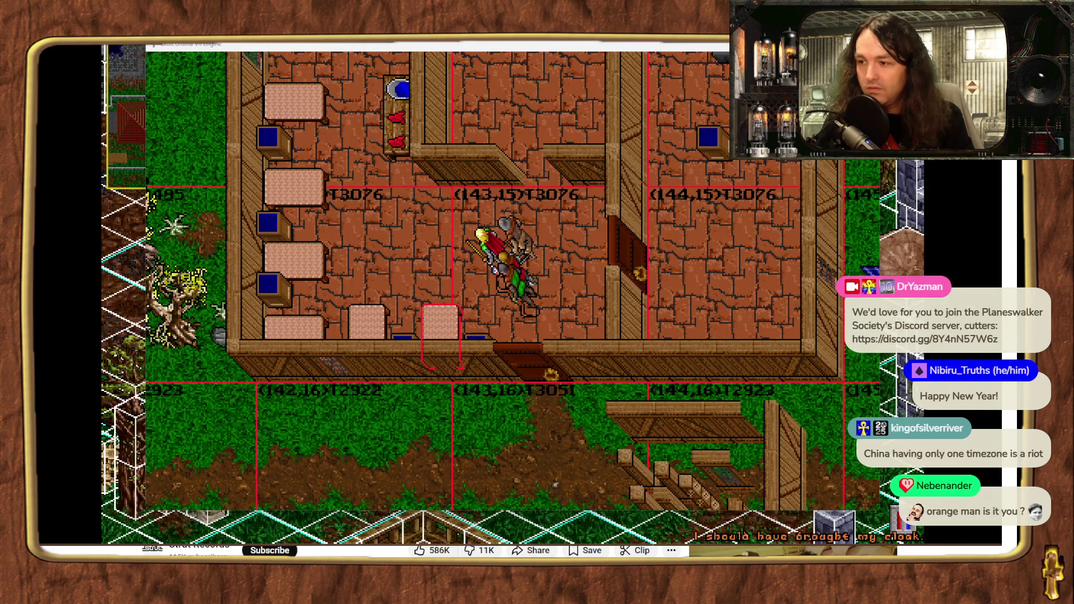
- Paste a second chest, move it up beside the top bed, deselect it, and inspect it
left_click(338, 268)
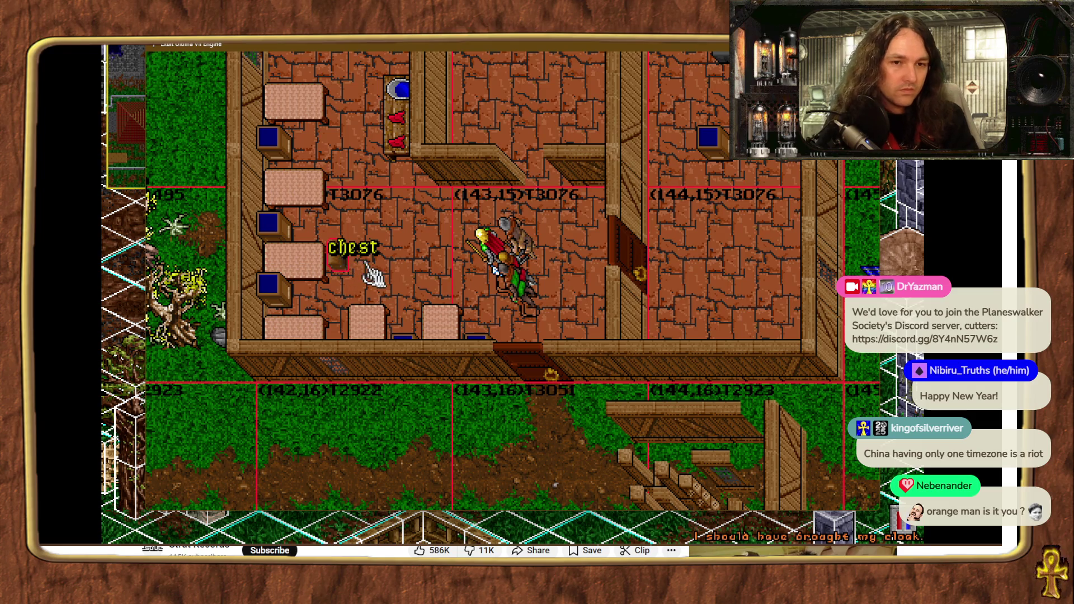
key("ctrl+v")
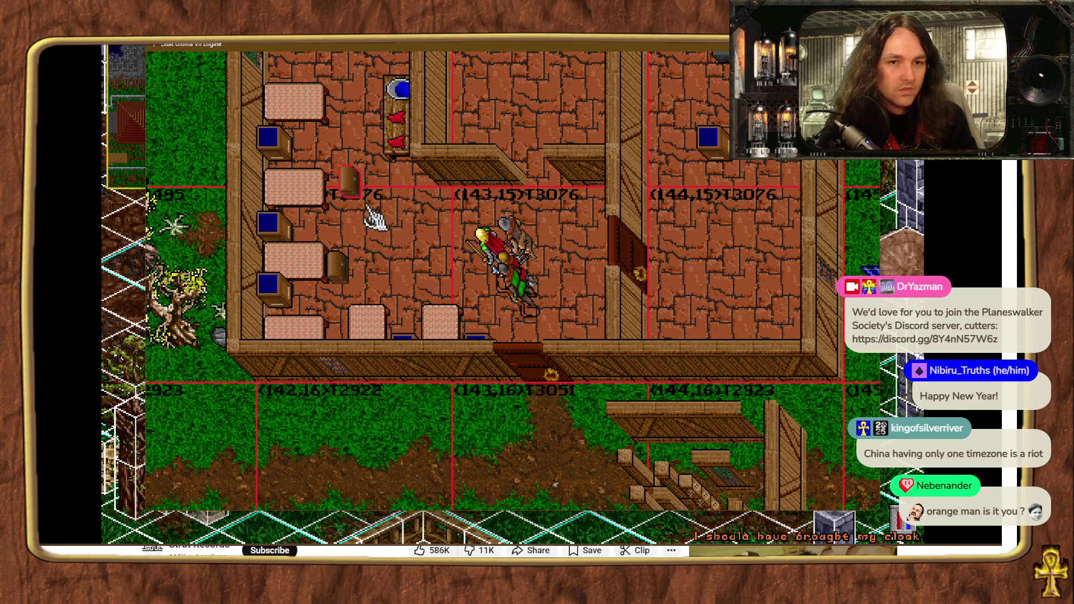
key("ctrl+v")
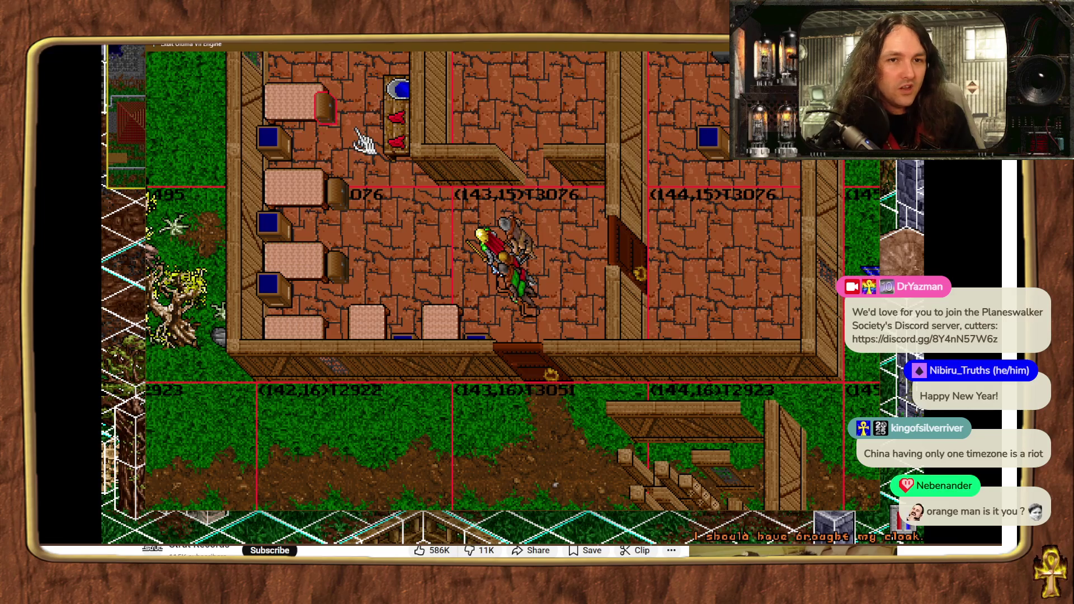
key("Up")
key("Up")
key("Up")
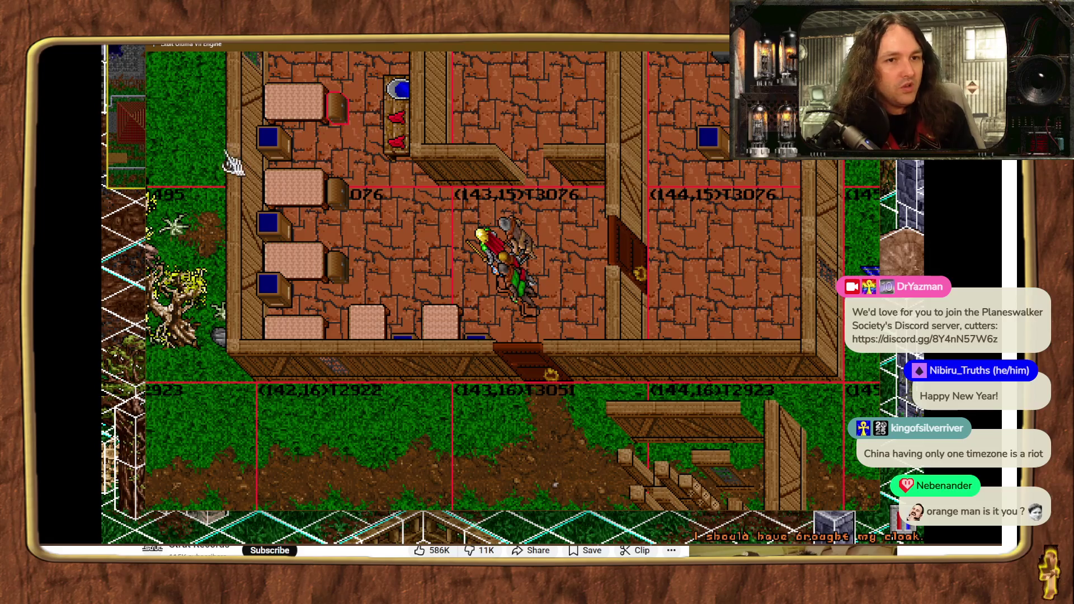
left_click(187, 157)
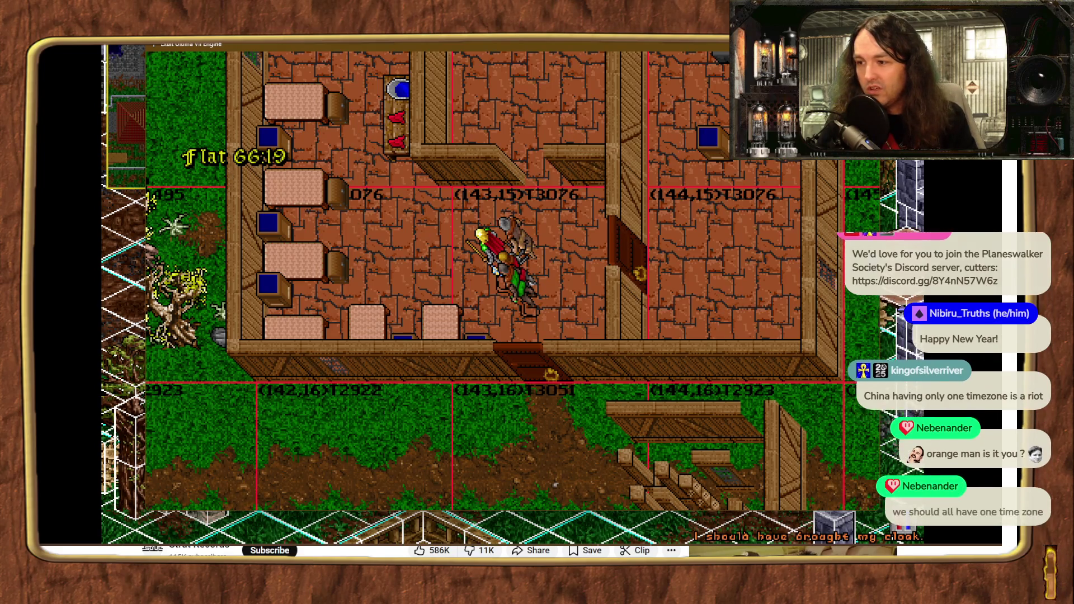
left_click(467, 298)
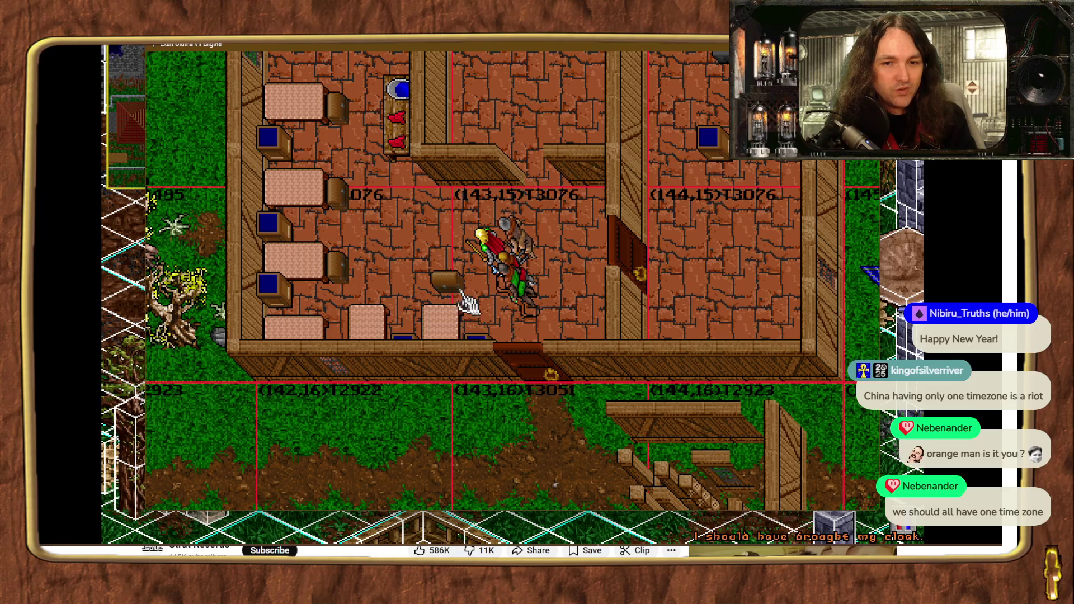
left_click(467, 299)
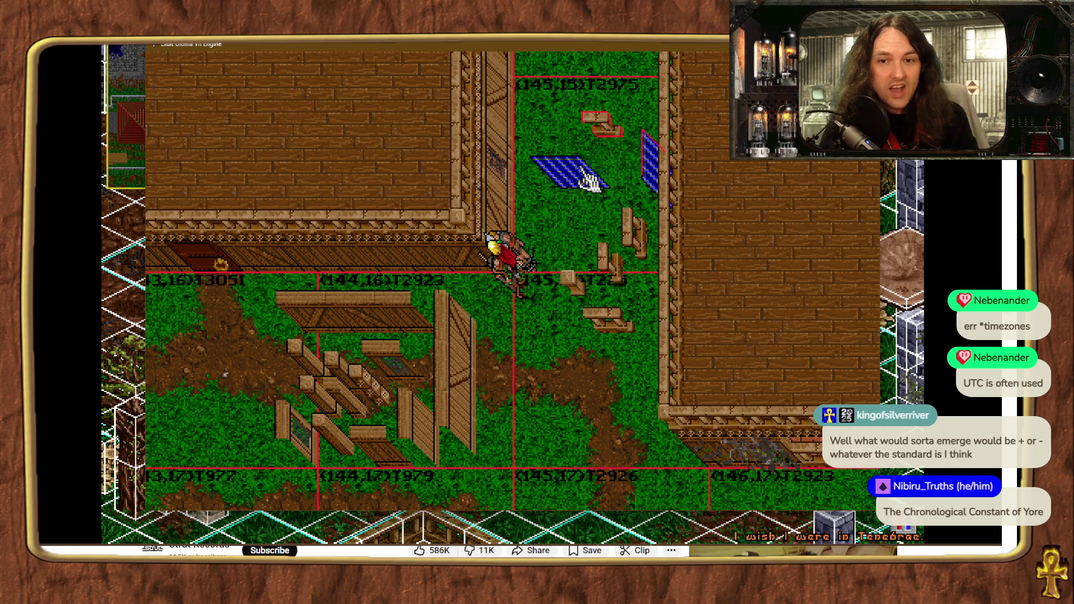
- After selecting a yard object and fence piece, walk the party up the stairs to the stone floor
left_click(610, 255)
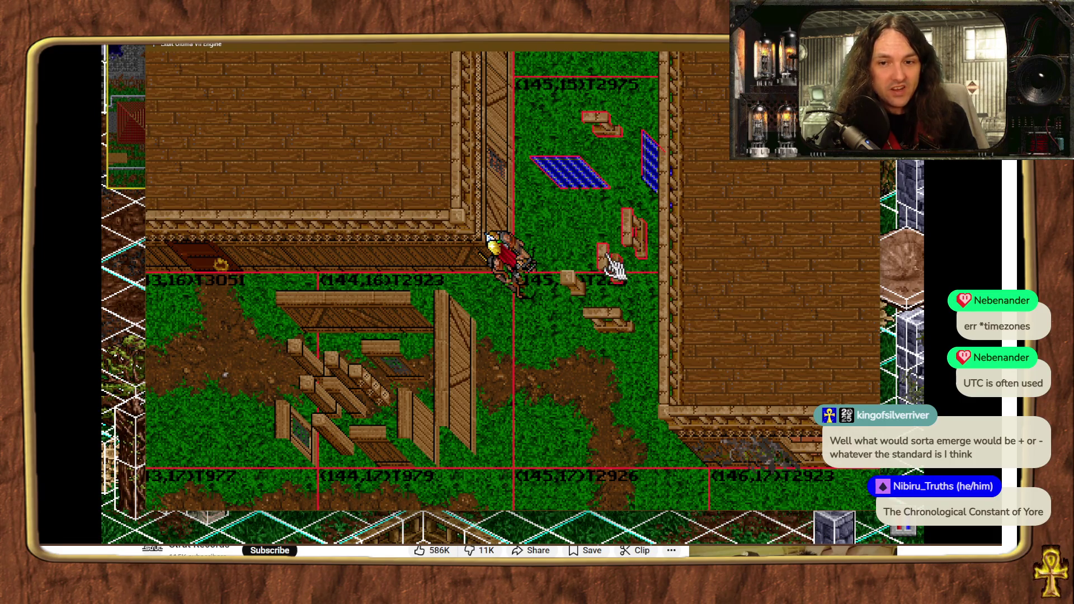
left_click(612, 317)
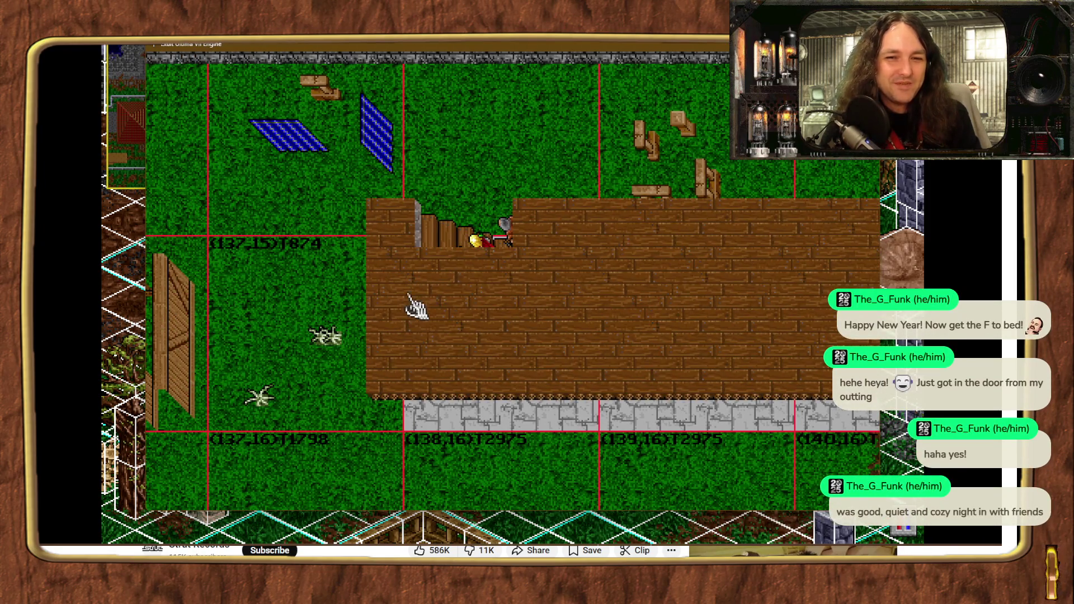
right_click(360, 220)
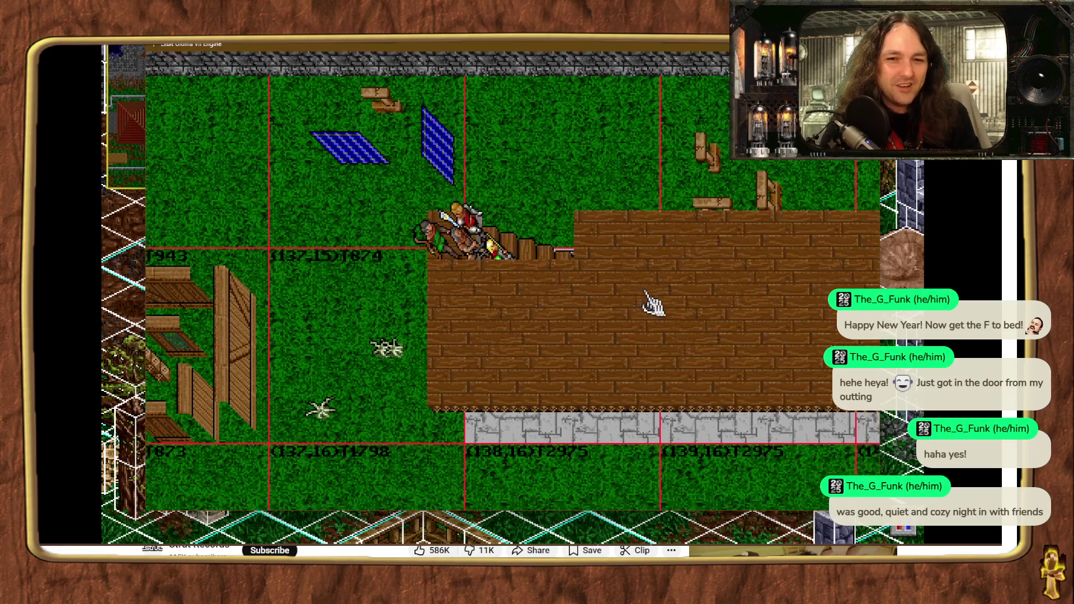
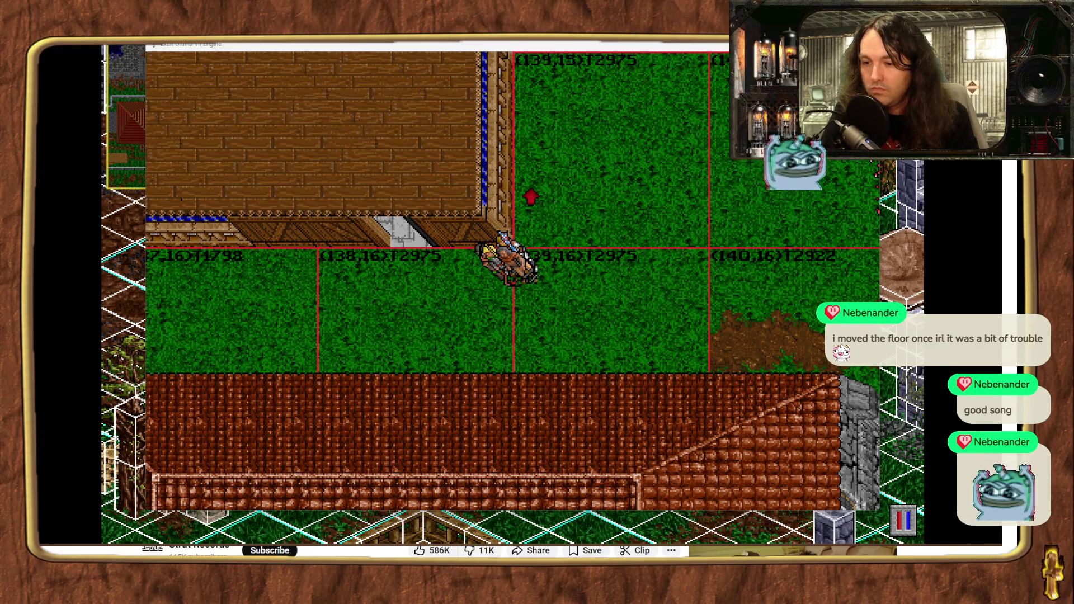
- Switch from Exult to another open window
key("alt+Tab")
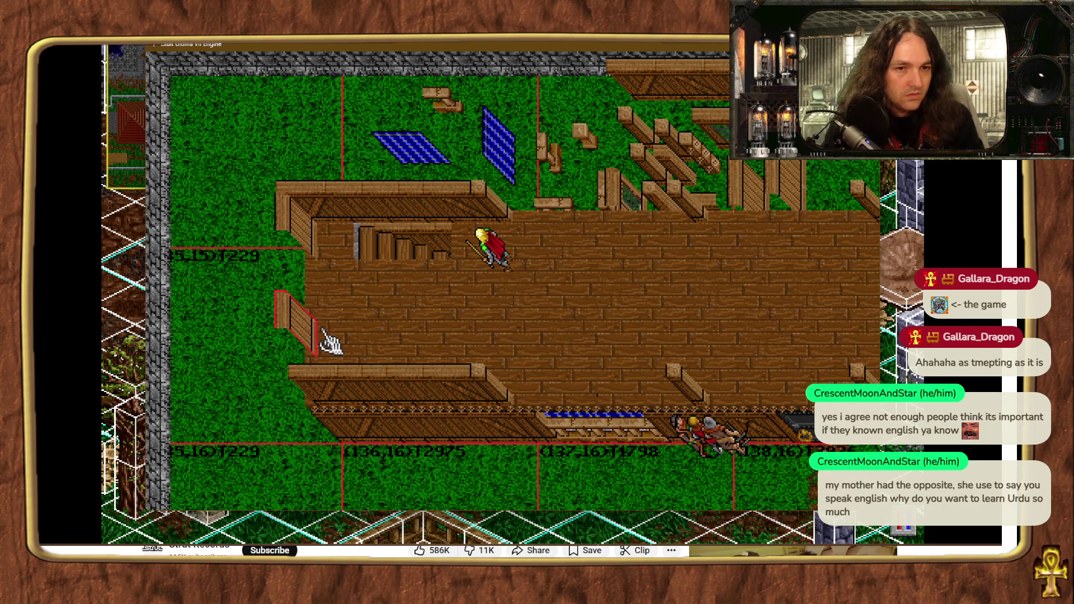
- Copy a wooden wall piece and place it at the left end of the floor
left_click(747, 207)
left_click(333, 313)
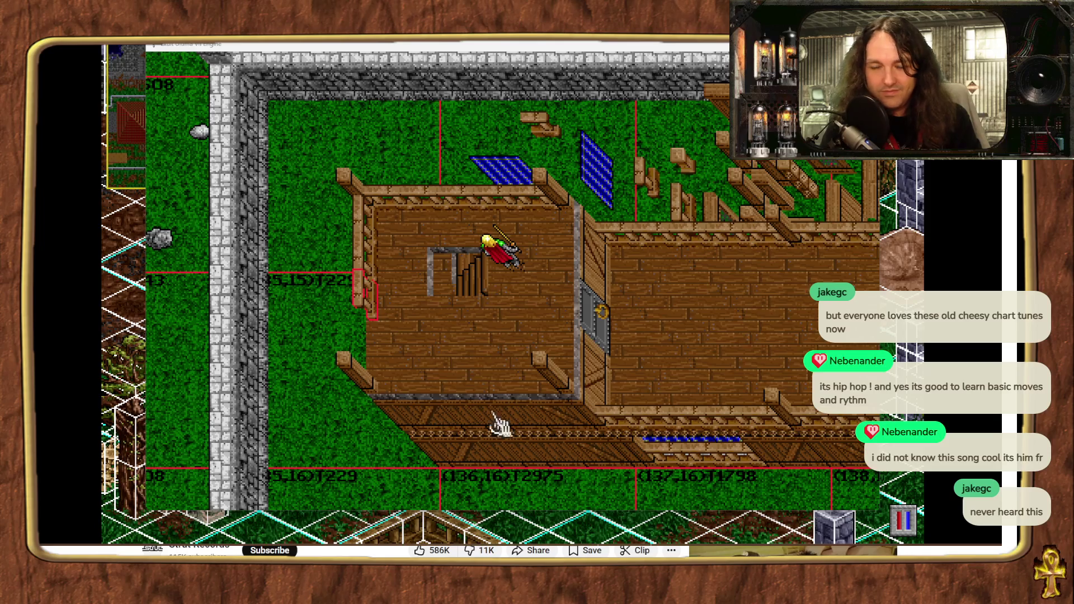
- Move the left wooden wall piece down so the west wall has no gap
left_click_drag(396, 348, 399, 352)
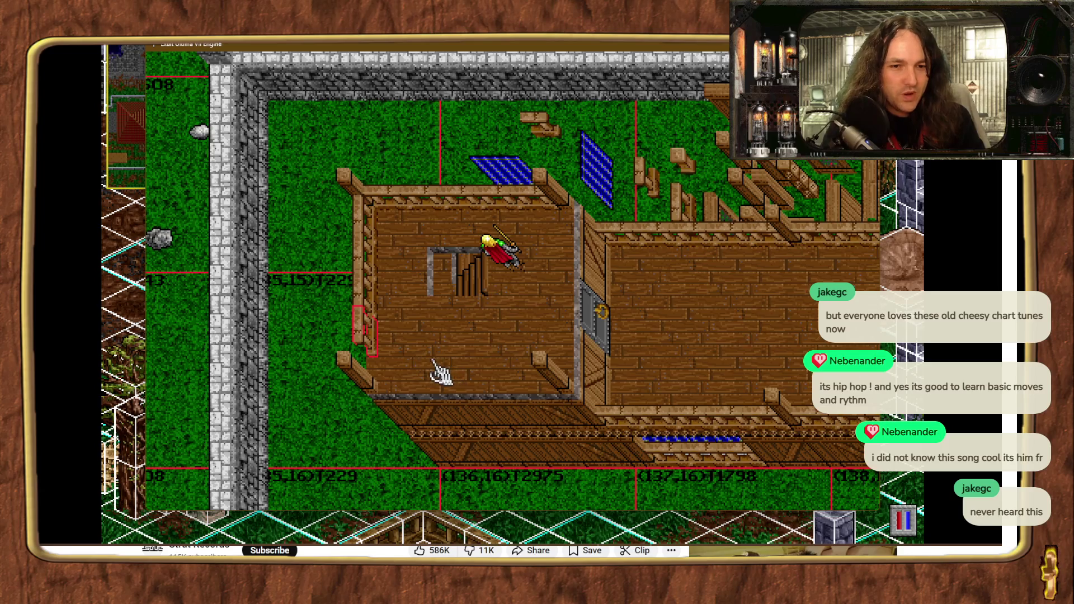